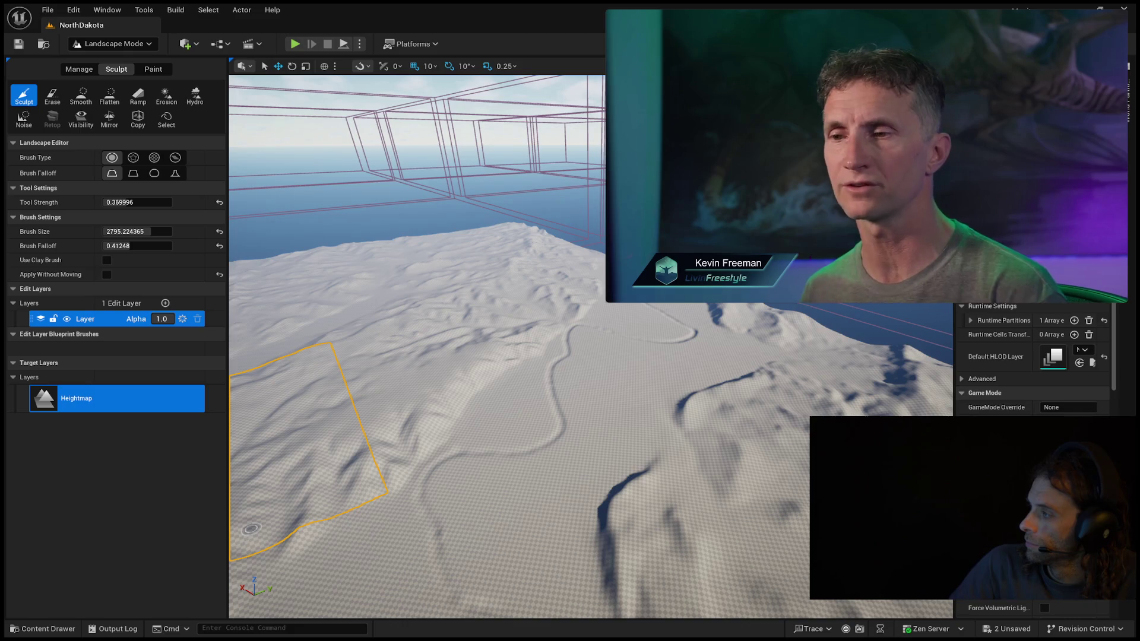
# Fly the viewport camera to the flat checkered ground beside the tall white block.
pyautogui.moveTo(621, 73)
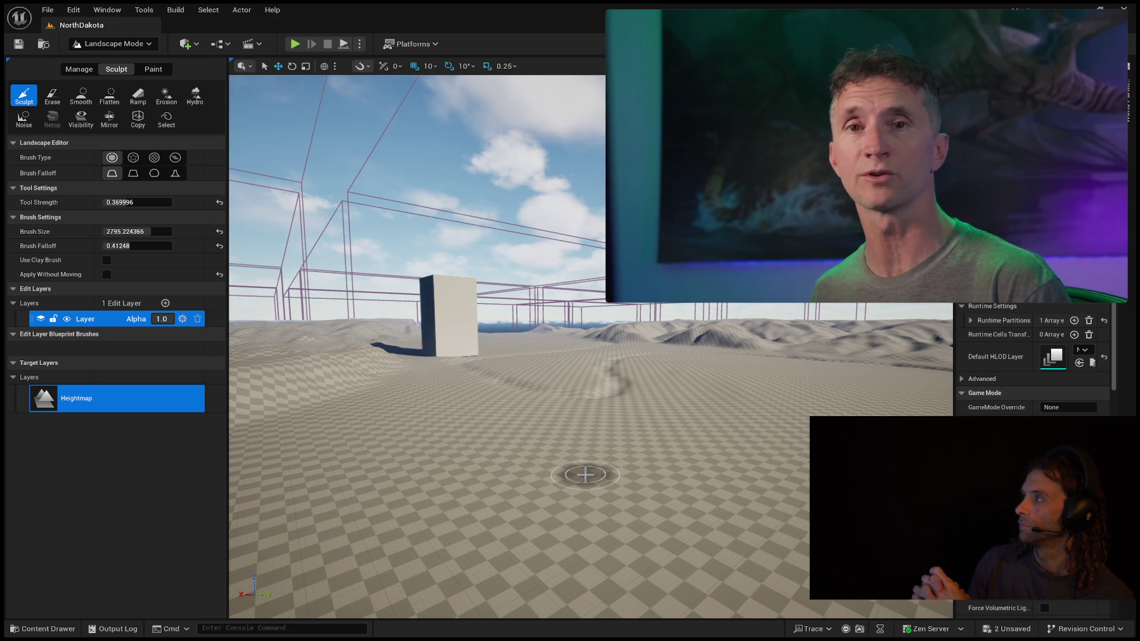
# Select the Landscape actor by clicking its distant hills in the NorthDakota level.
pyautogui.click(1078, 296)
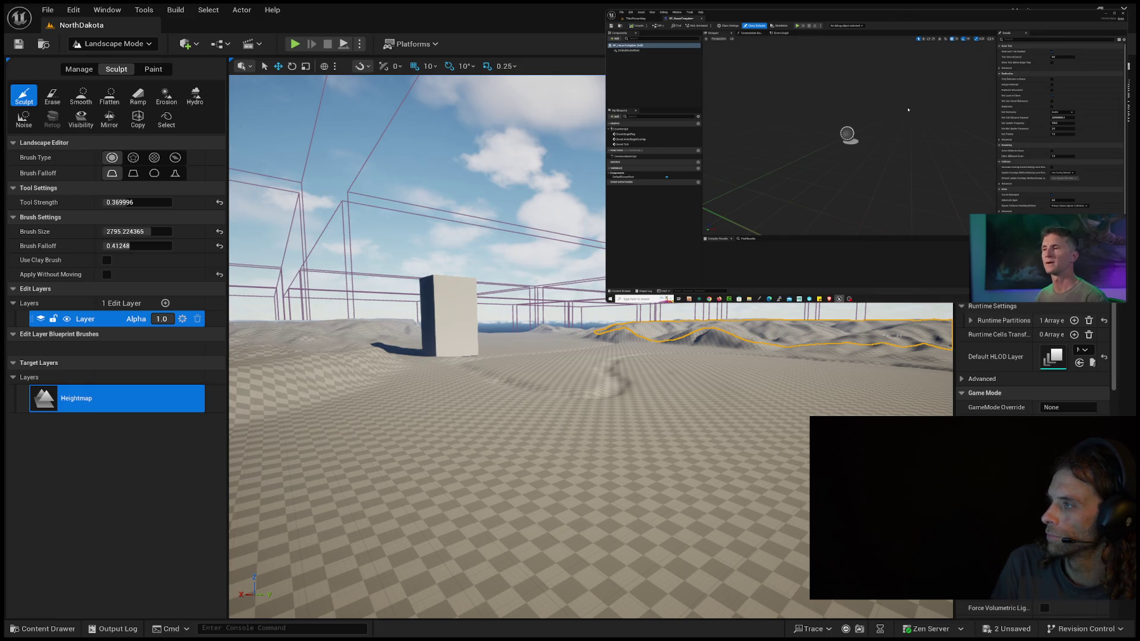
# Pause the tutorial, load Lvl_ThirdPerson, then rewind the video 10 seconds and resume it.
pyautogui.moveTo(1032, 235)
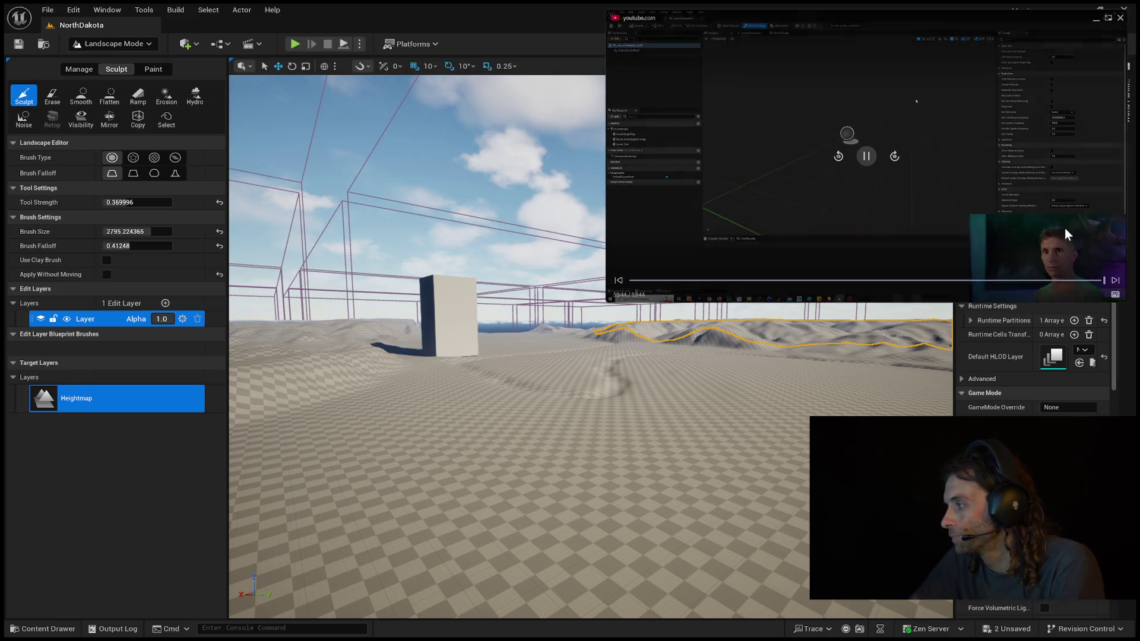
pyautogui.click(867, 156)
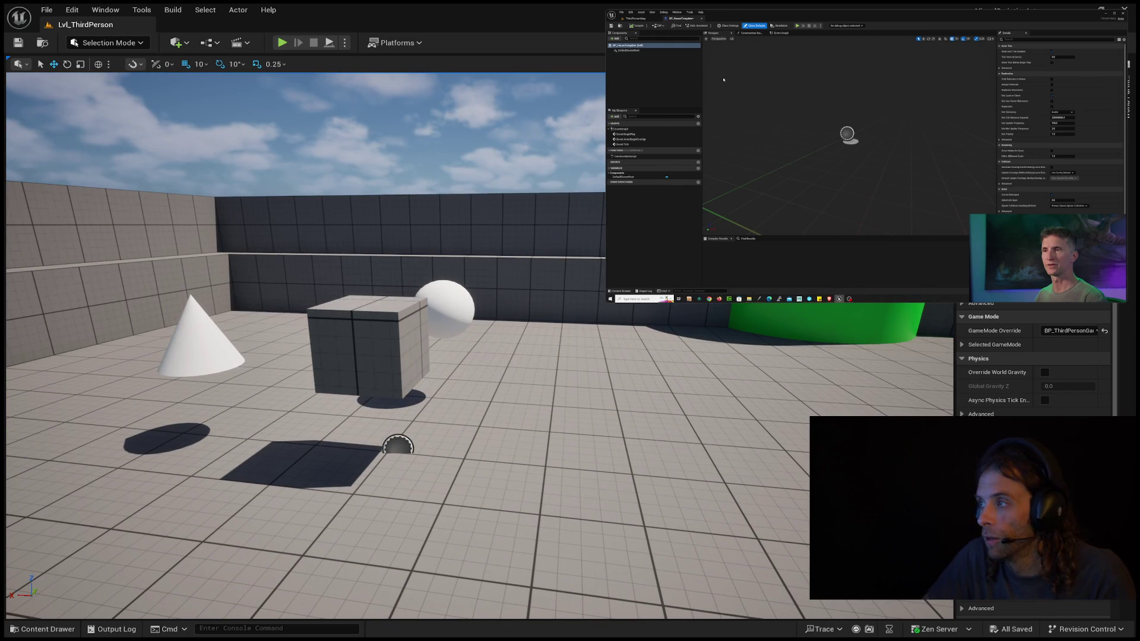
pyautogui.click(839, 158)
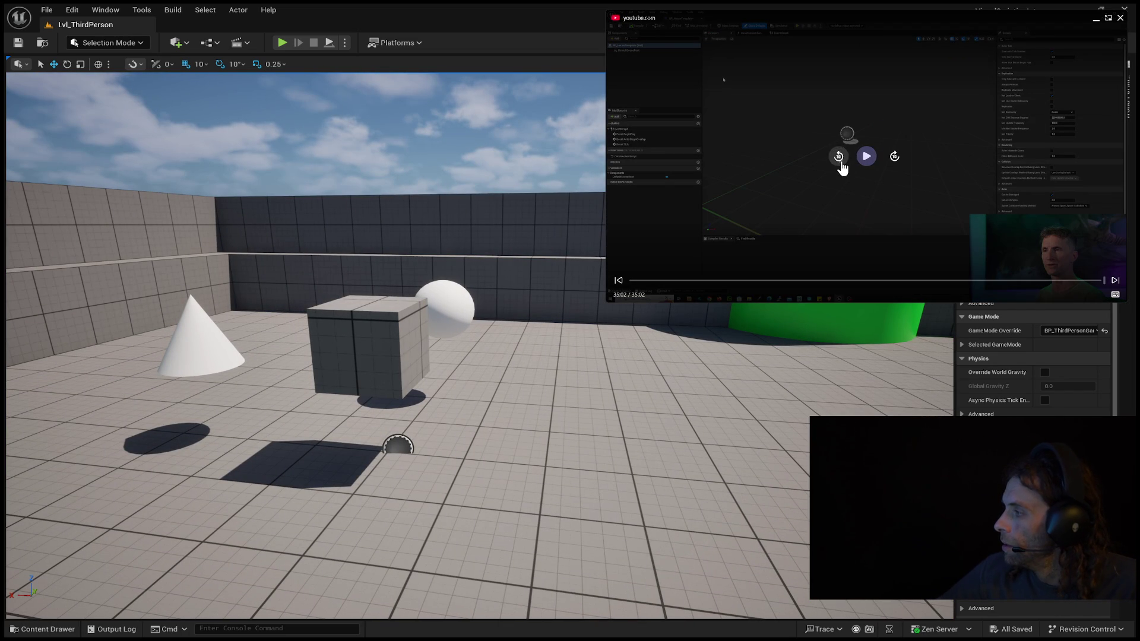
pyautogui.click(870, 166)
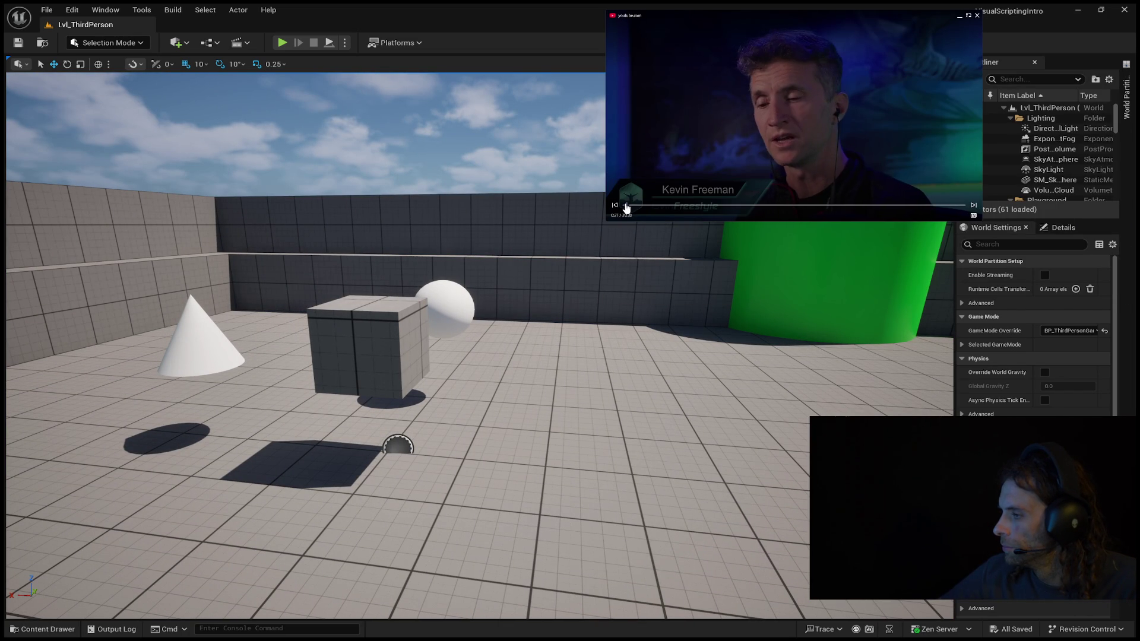
# Skip the picture-in-picture tutorial back to 0:00, leaving Lvl_ThirdPerson unchanged.
pyautogui.click(615, 206)
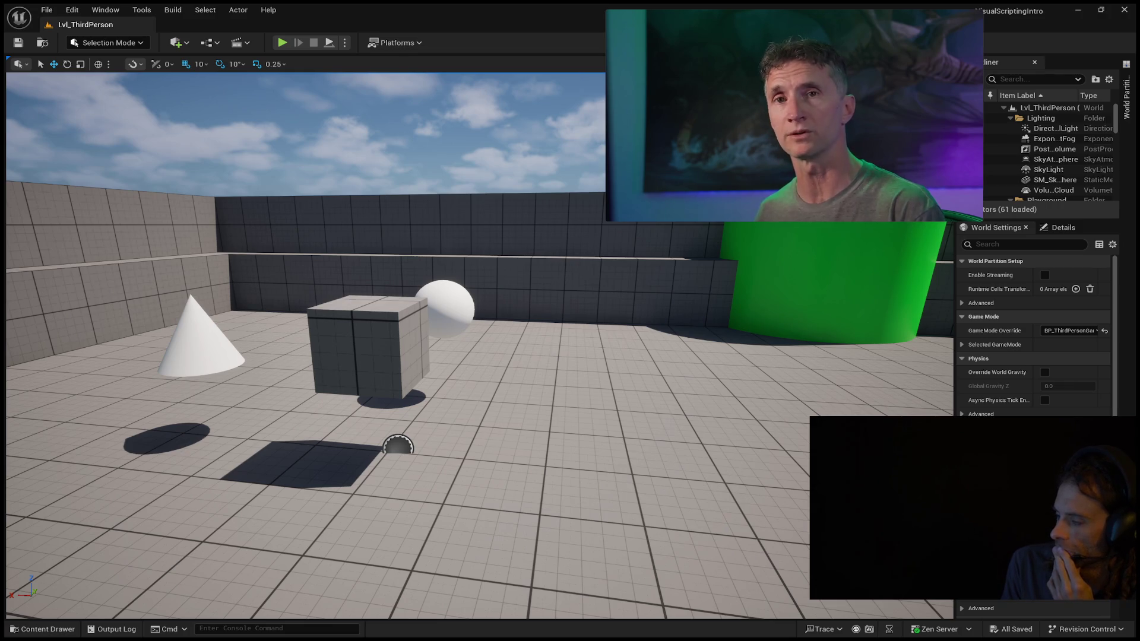
pyautogui.moveTo(932, 156)
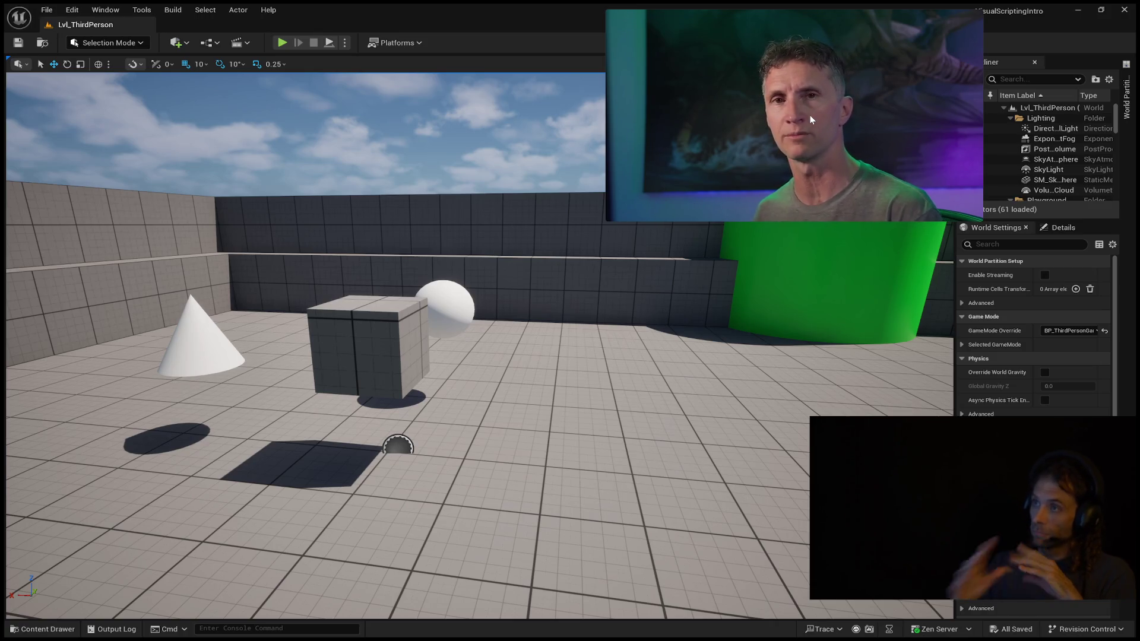
pyautogui.moveTo(715, 17)
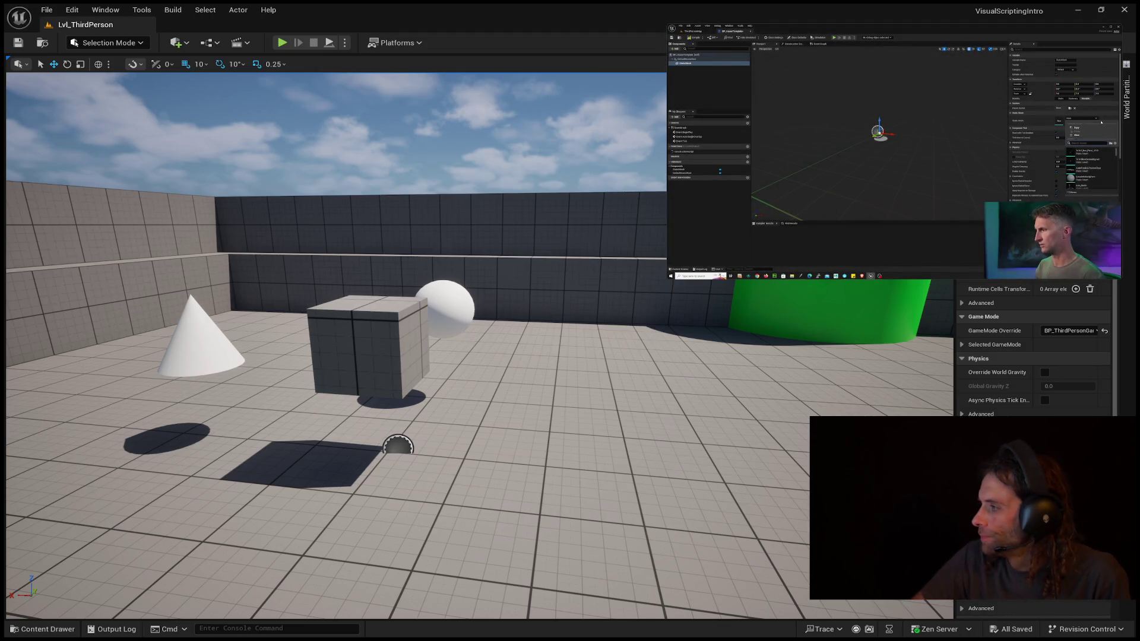
pyautogui.moveTo(762, 179)
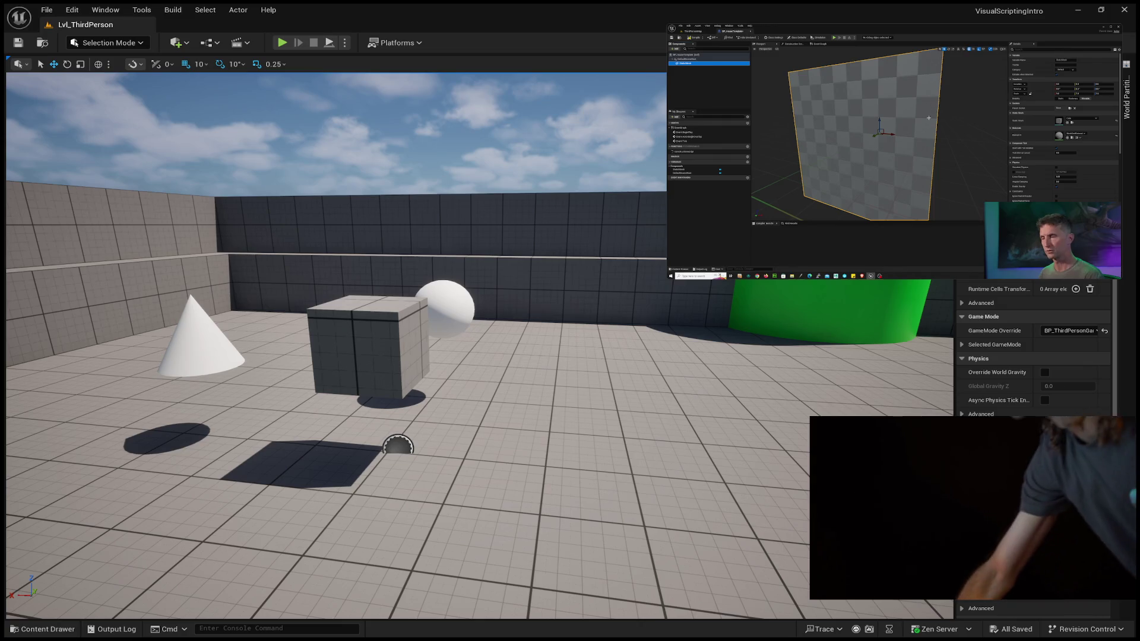
pyautogui.moveTo(929, 60)
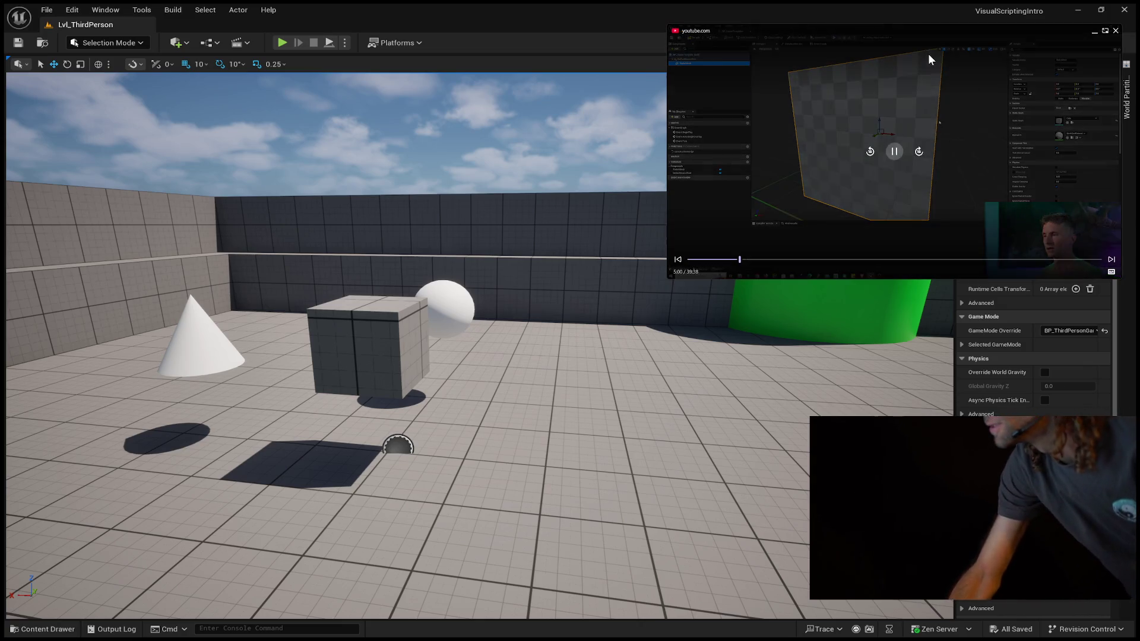
pyautogui.click(892, 152)
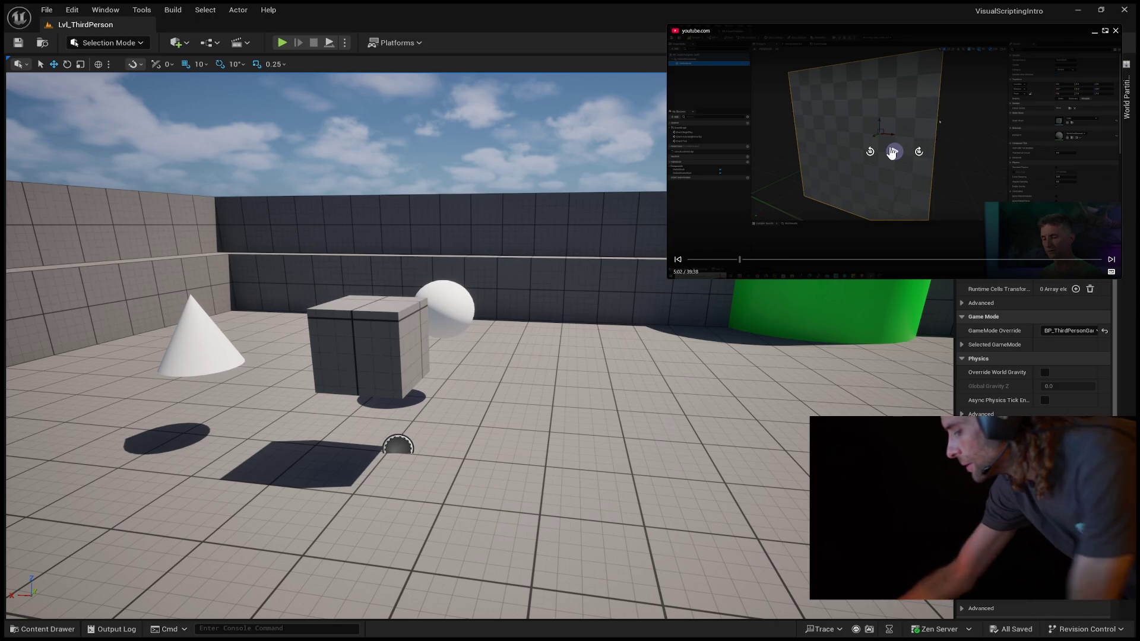
pyautogui.click(892, 152)
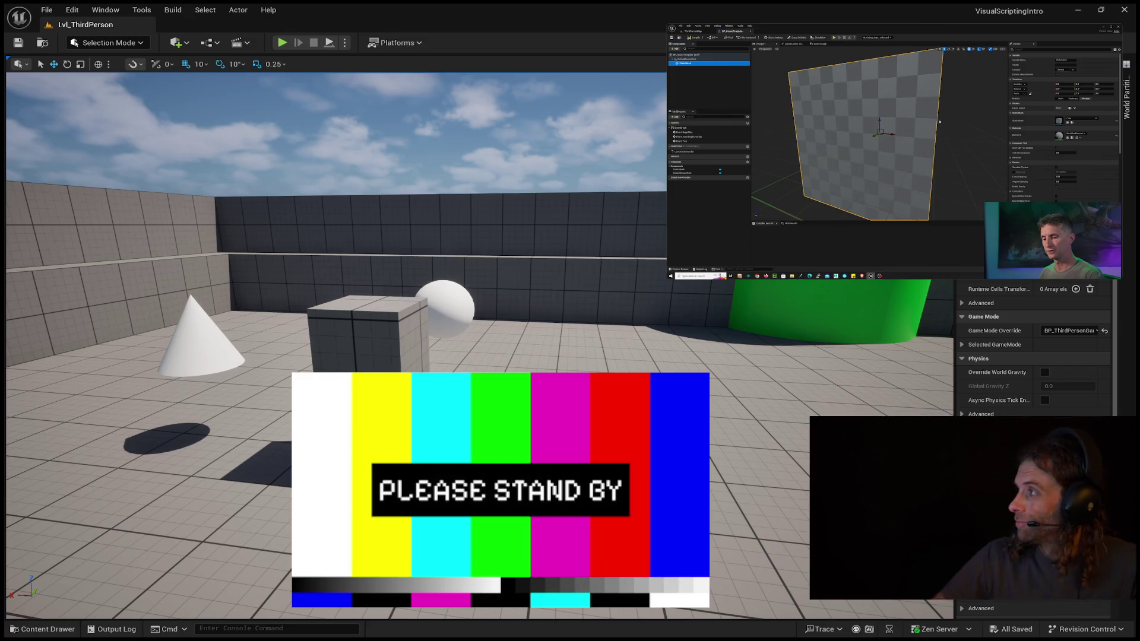
pyautogui.moveTo(828, 73)
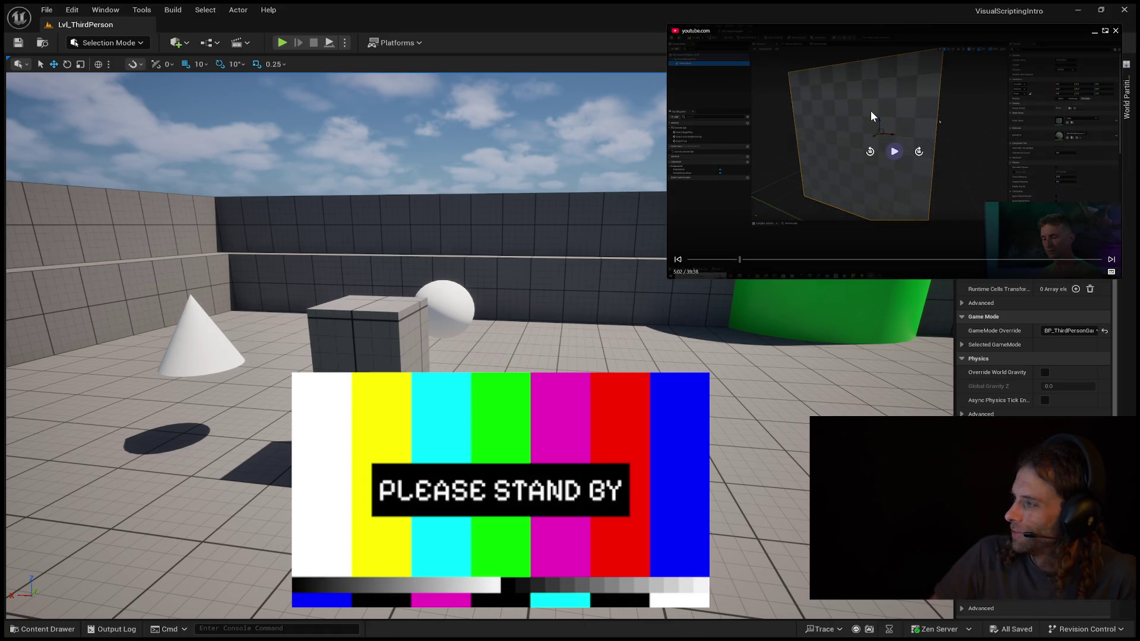
pyautogui.click(893, 152)
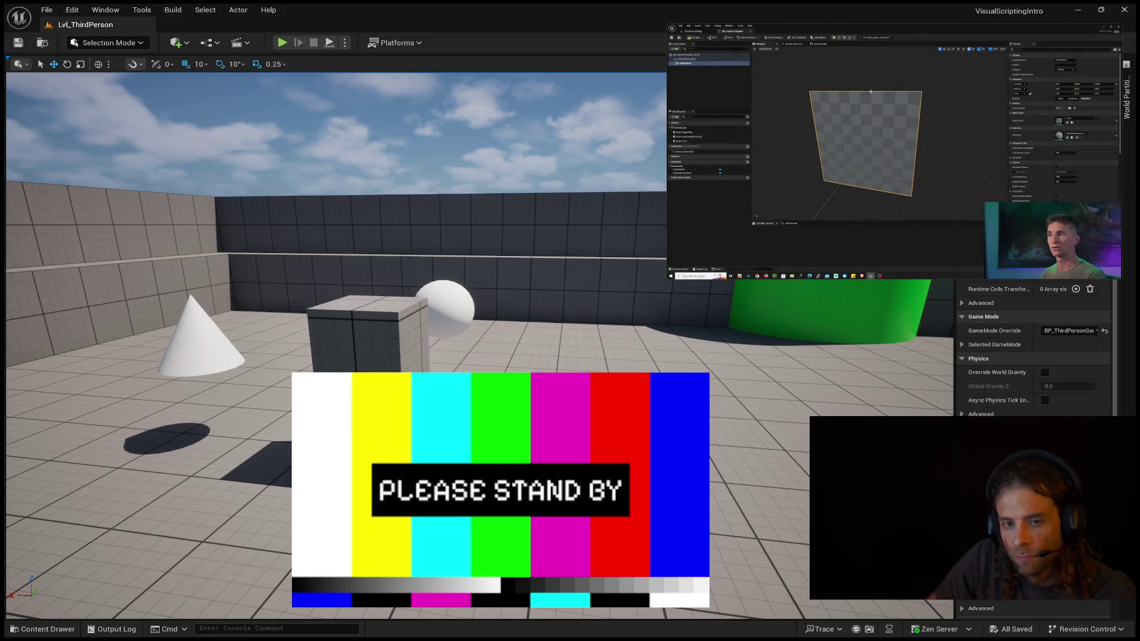
# Select the left wall and green object, deselect, then bring up BP_ClassOneActor's EventGraph.
pyautogui.click(143, 291)
pyautogui.click(765, 304)
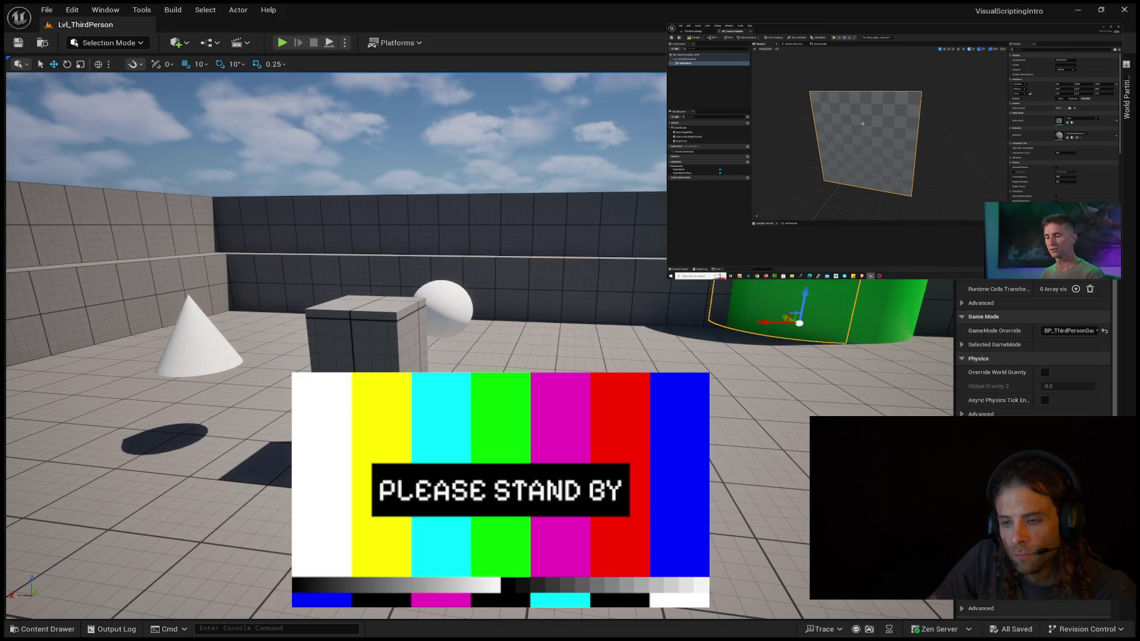
pyautogui.click(614, 322)
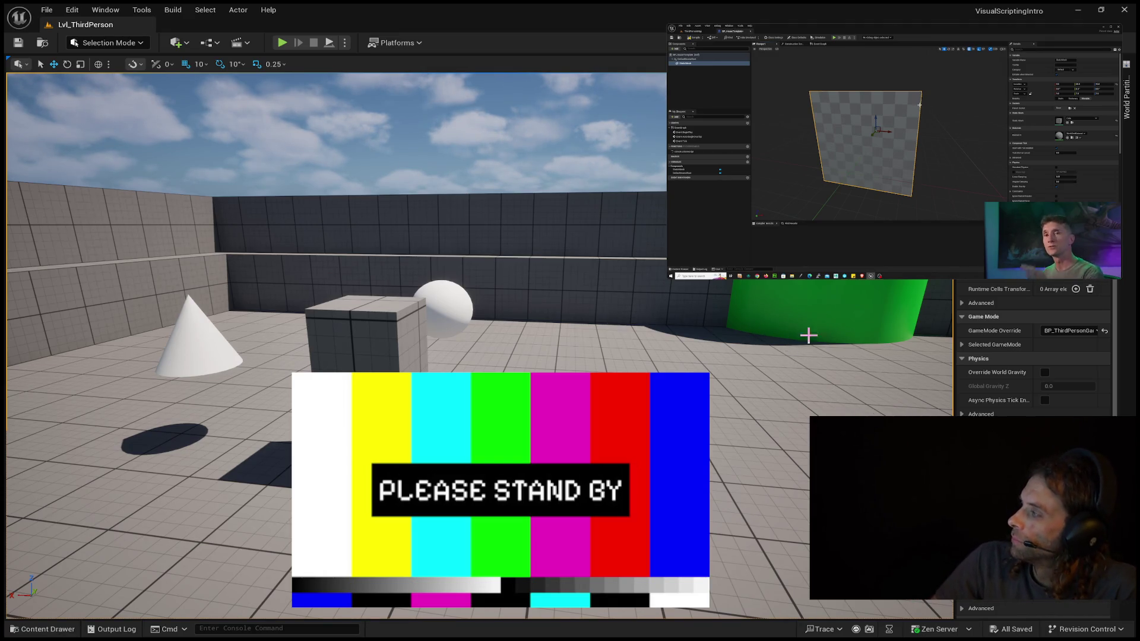
pyautogui.moveTo(928, 102)
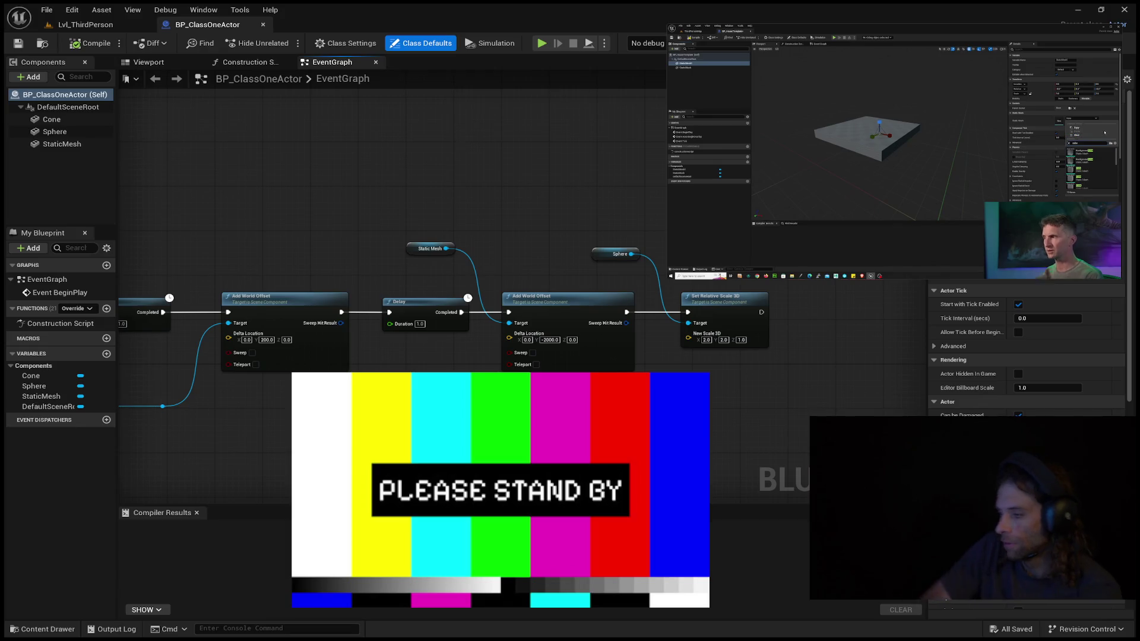
pyautogui.moveTo(809, 96)
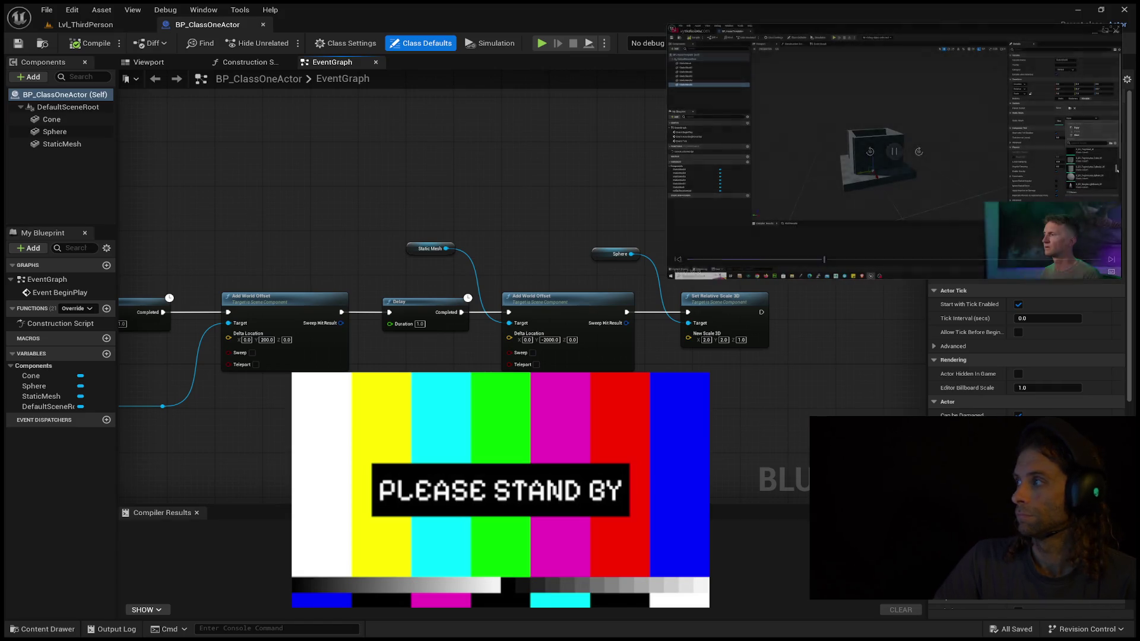
pyautogui.click(894, 152)
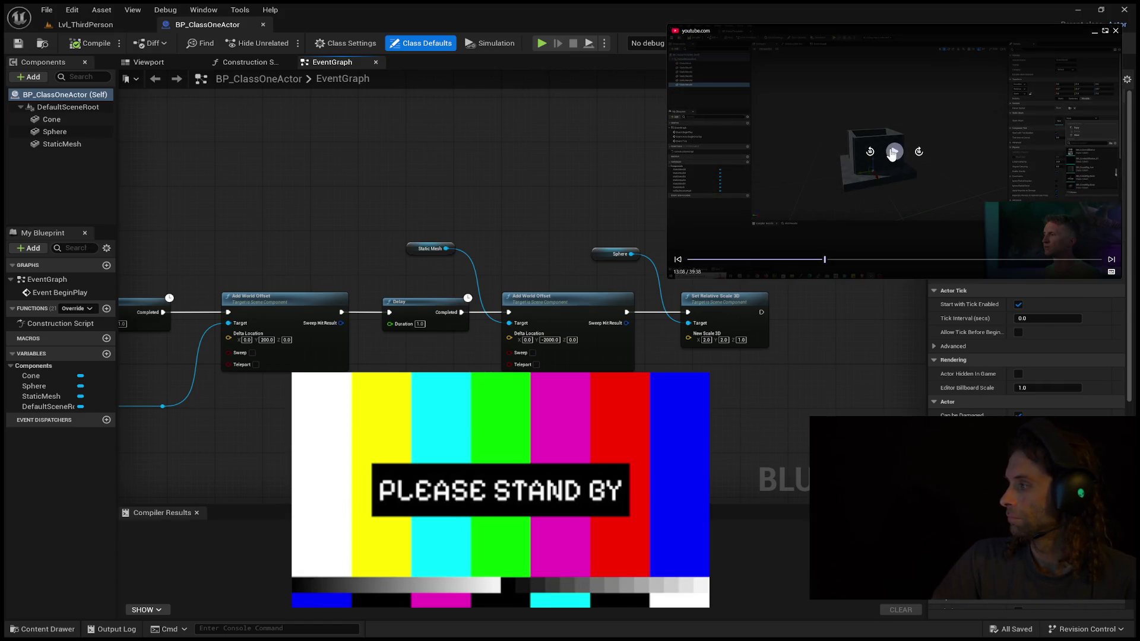
pyautogui.click(893, 153)
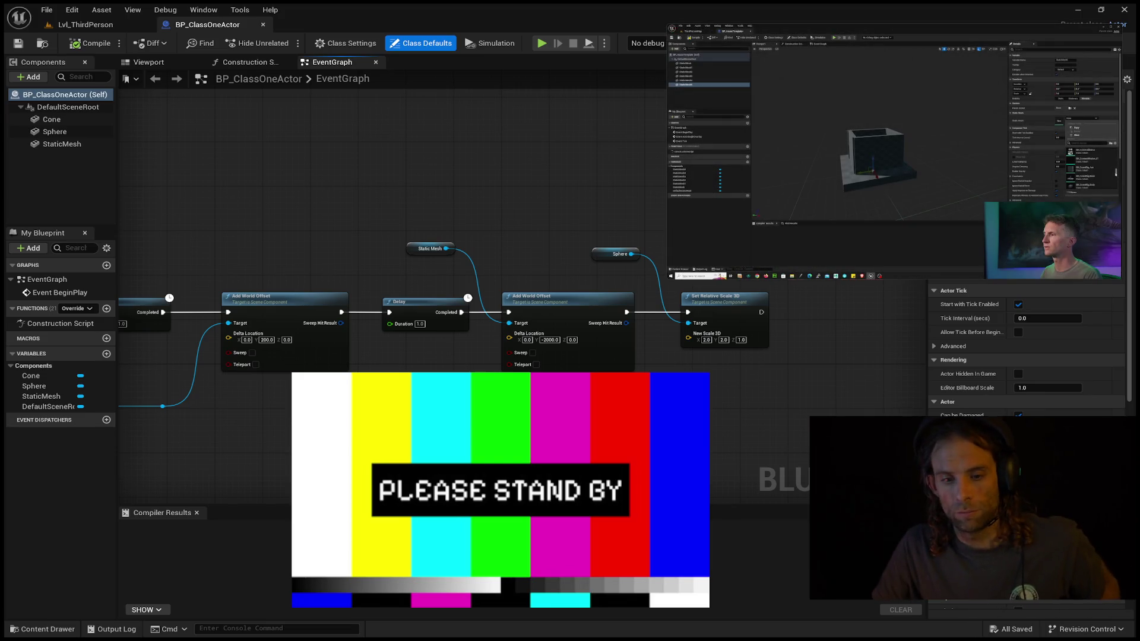
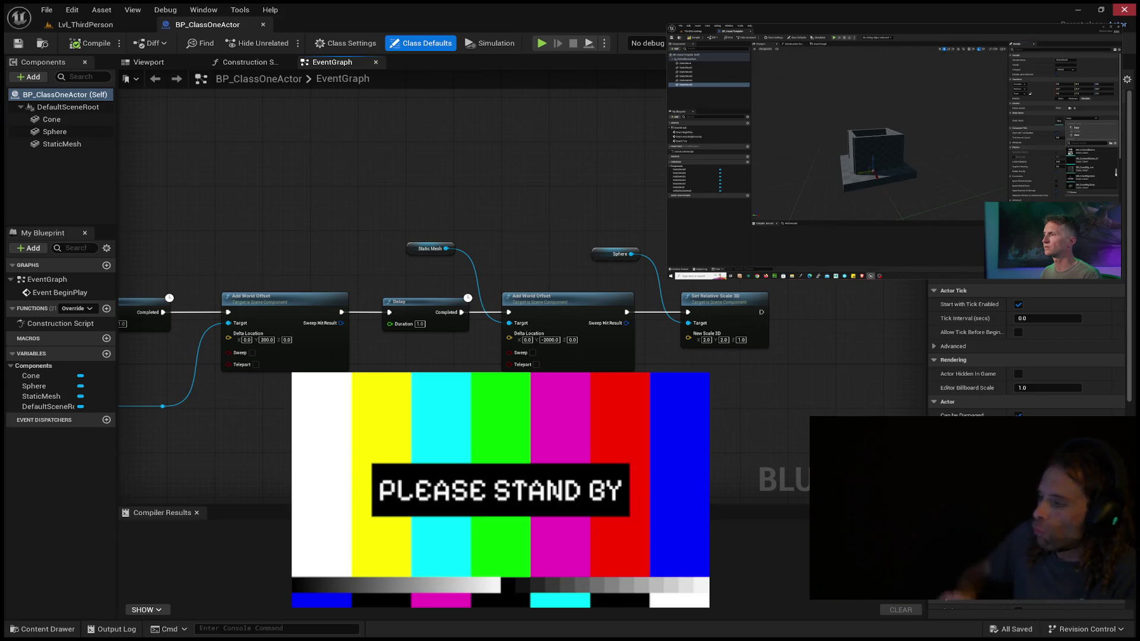
# Resume playback of the paused Unreal tutorial in the YouTube picture-in-picture window.
pyautogui.moveTo(871, 91)
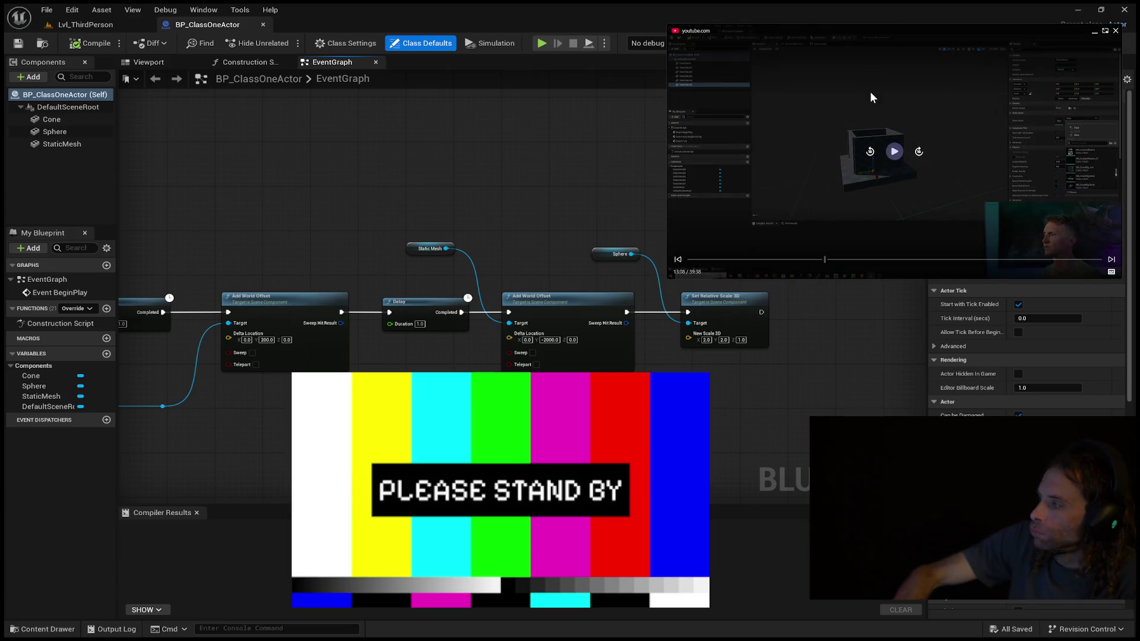
pyautogui.click(893, 152)
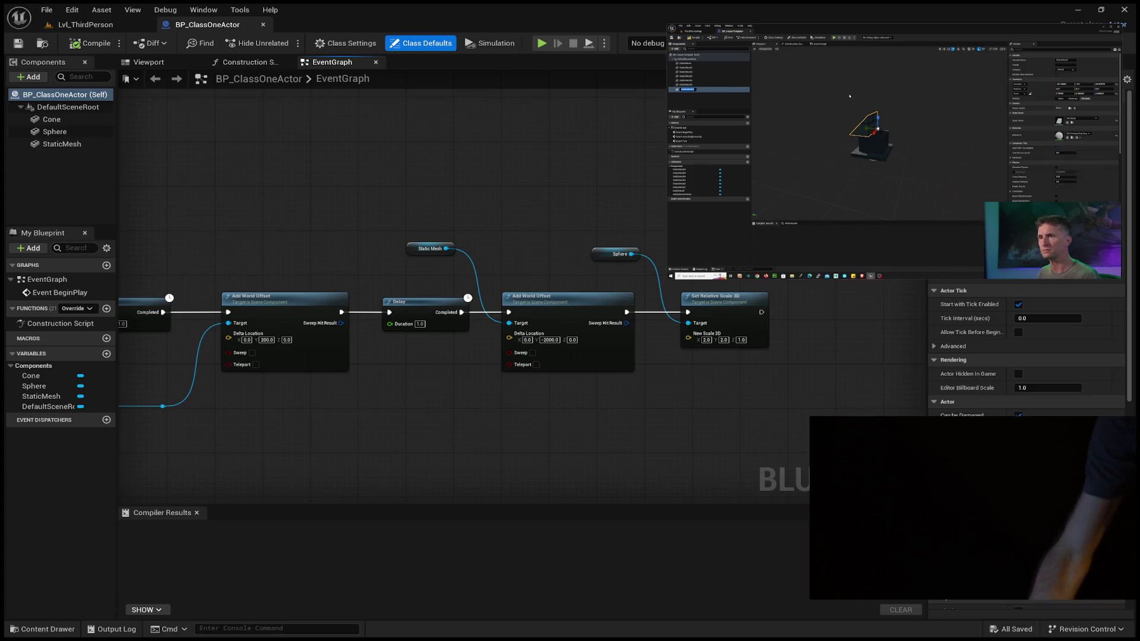
pyautogui.moveTo(895, 178)
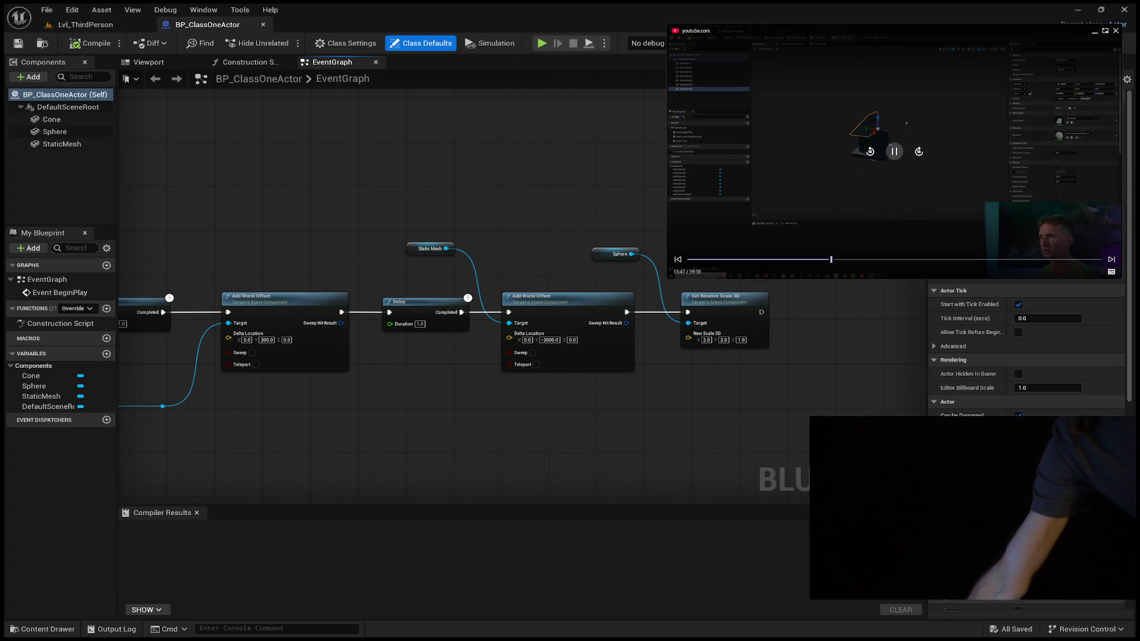
pyautogui.click(881, 133)
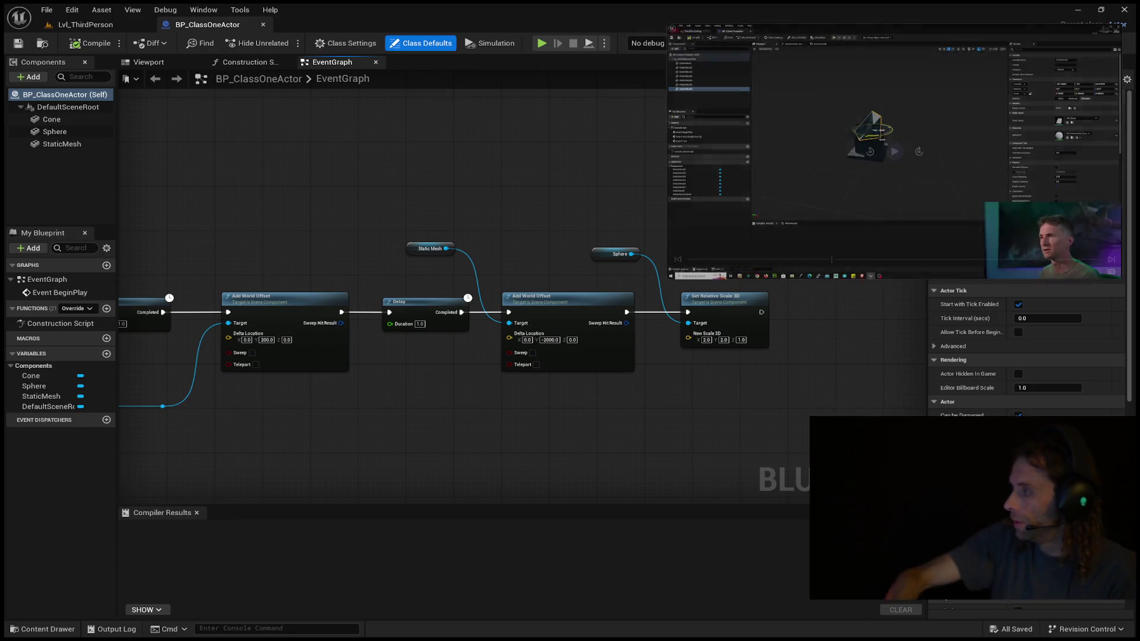
pyautogui.click(904, 84)
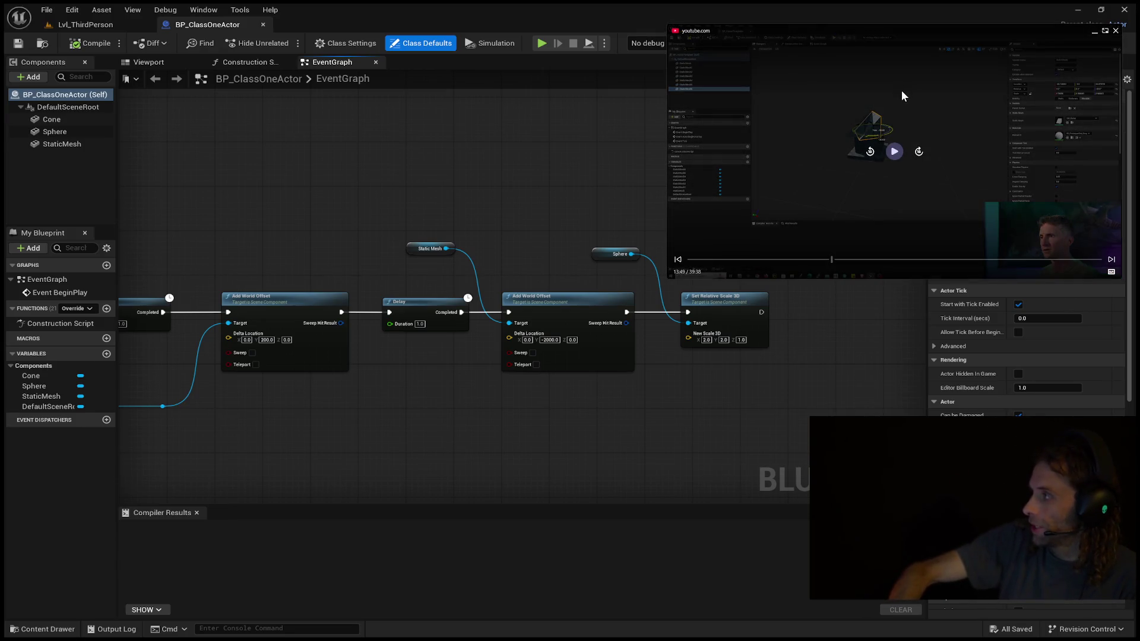
pyautogui.click(892, 148)
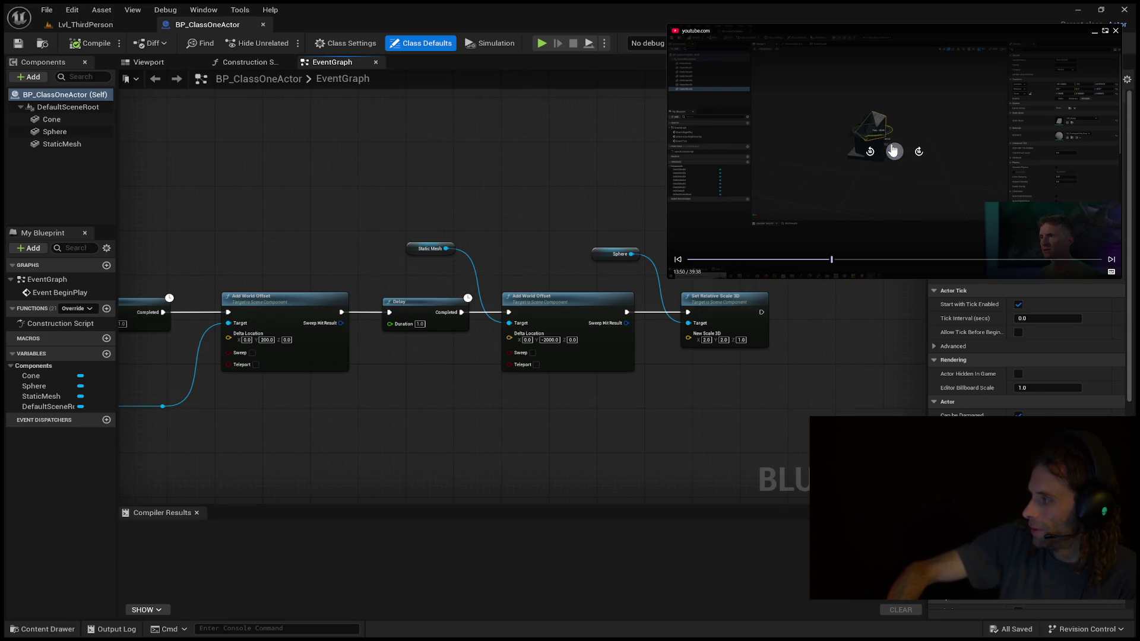